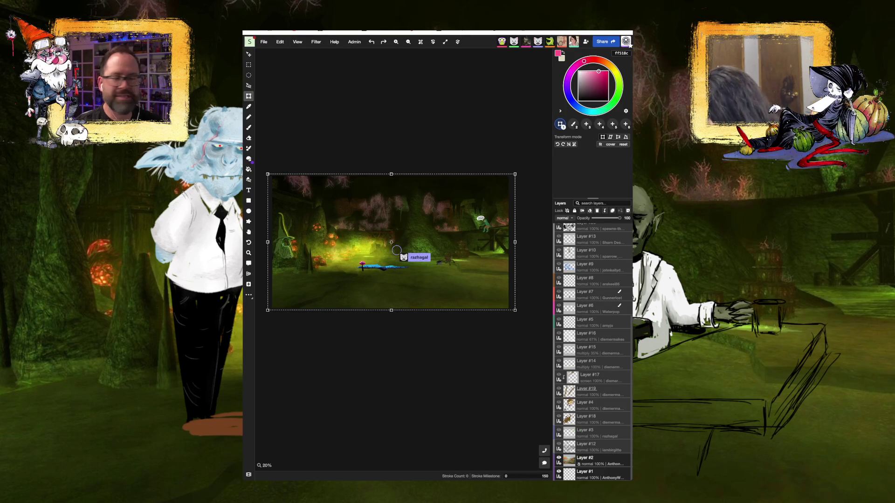
Adjust the canvas zoom so the whole cave scene with the pink mushroom and blue creature shows.
key(ctrl+equal)
Zoom and pan until the brown spider pushing the coal-filled grey wheelbarrow fills the view.
scroll(297, 261, up, 3)
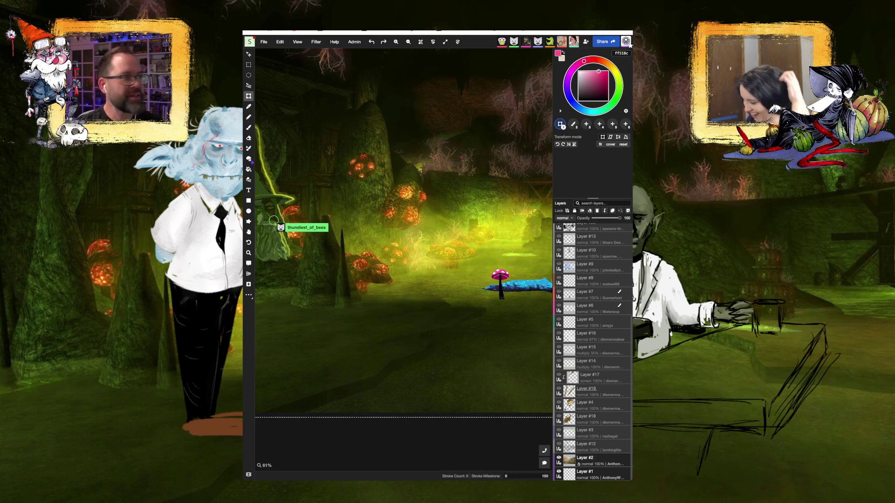
scroll(404, 242, left, 3)
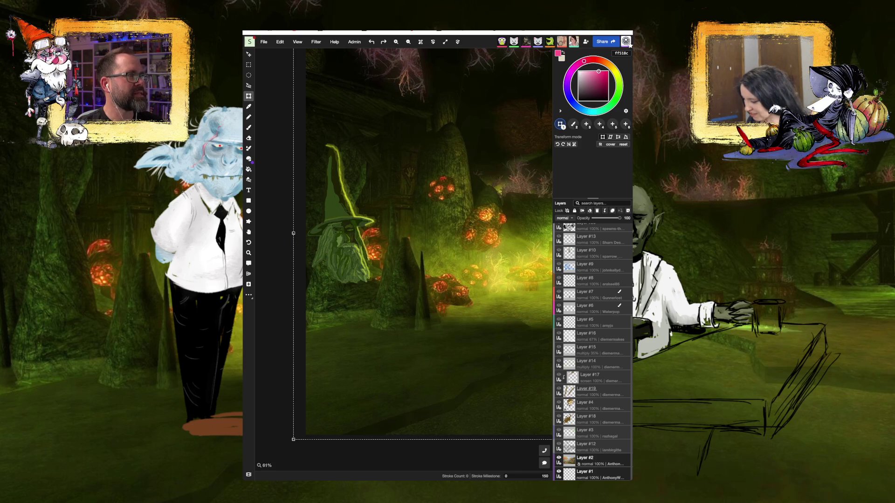
key(h)
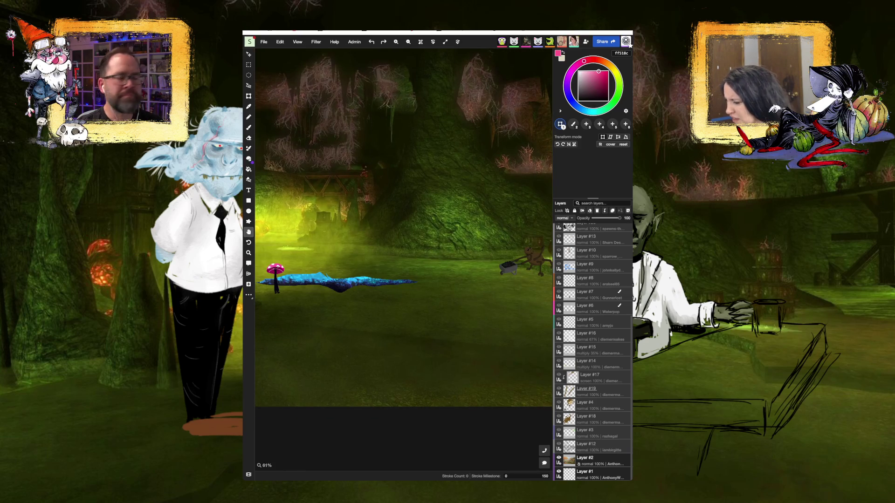
key(v)
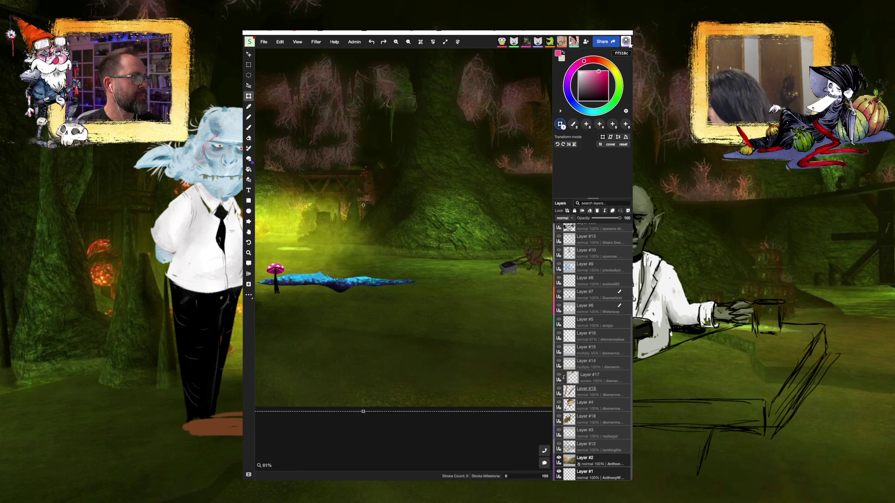
key(h)
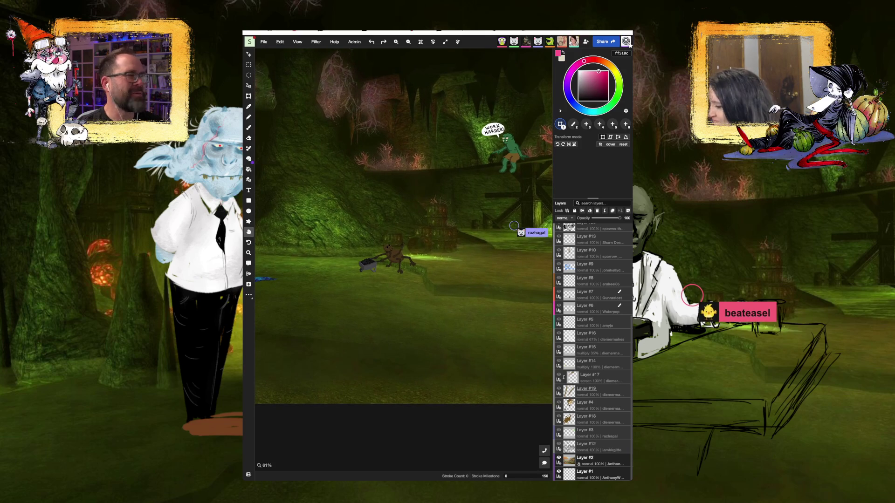
key(z)
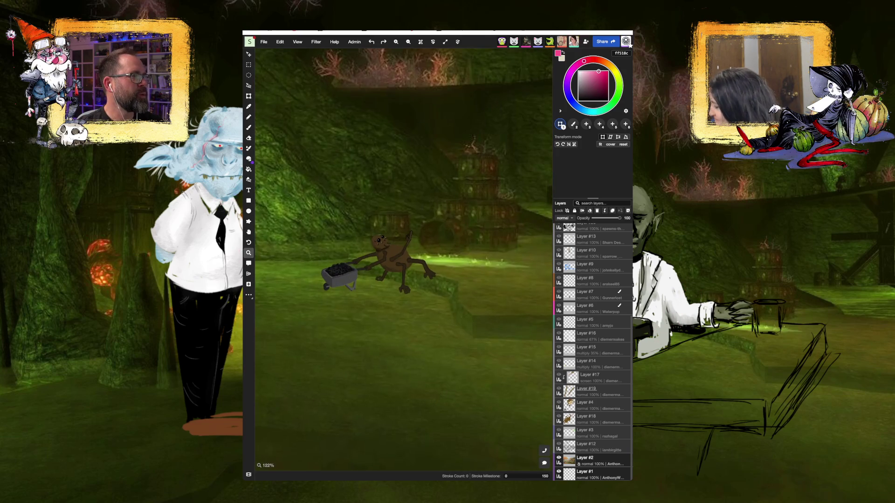
key(ctrl+equal)
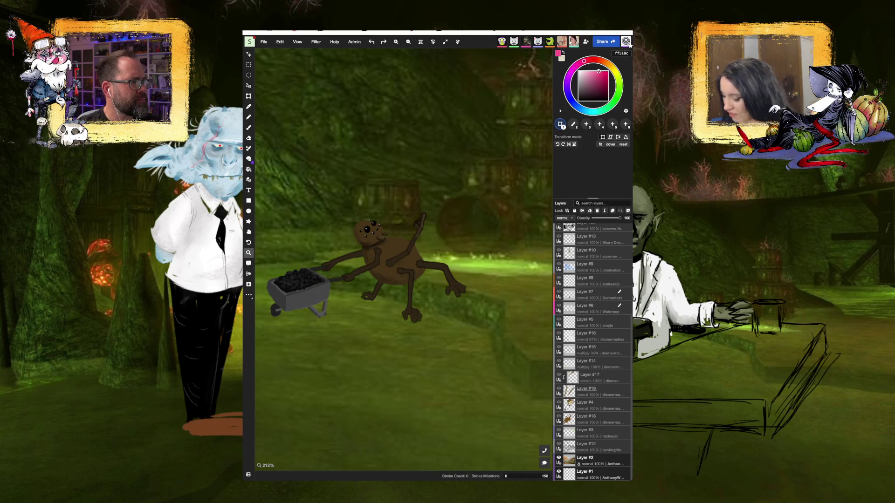
key(minus)
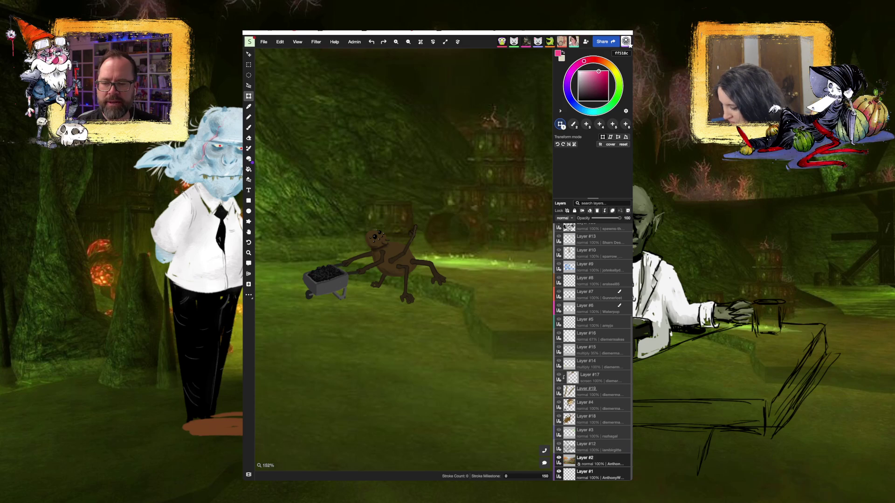
Pan and zoom in to 530% on the spider's body.
drag(403, 259, 326, 300)
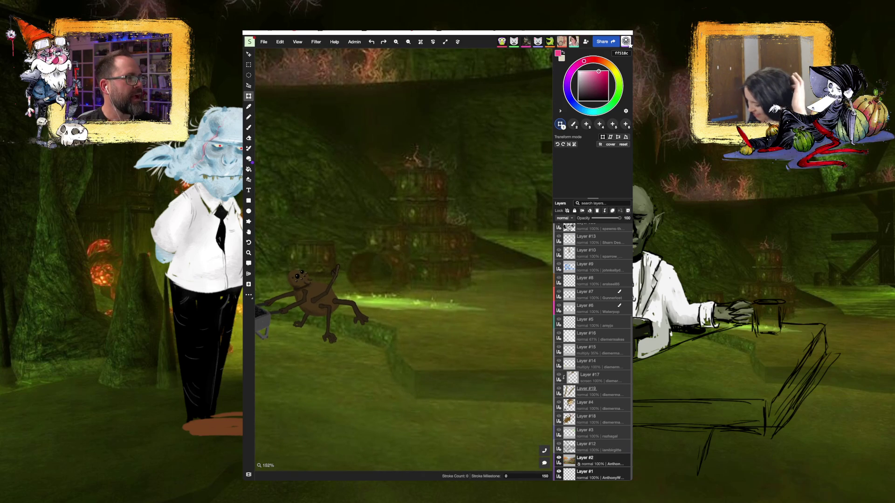
scroll(334, 273, up, 10)
mouse_move(334, 273)
mouse_down()
mouse_move(386, 280)
mouse_move(416, 252)
mouse_up()
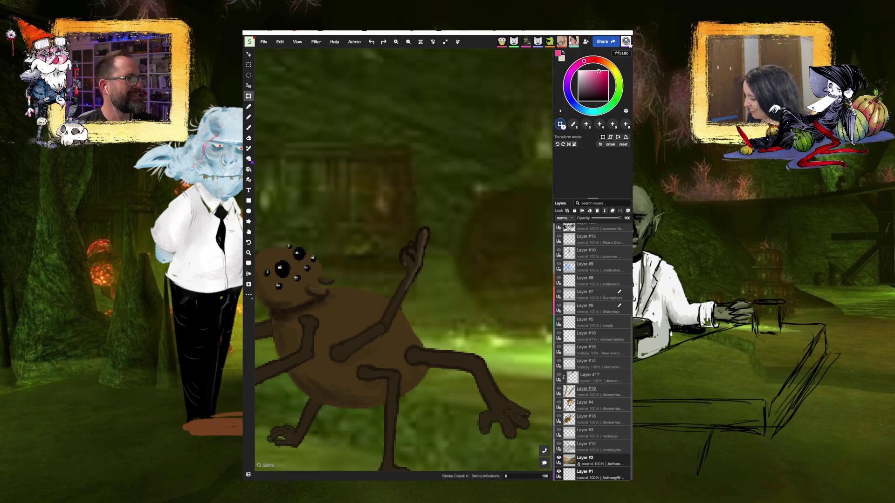
scroll(408, 257, down, 10)
Move to the WORK HARDER! goblin at 305%, then zoom back out to 44%.
mouse_move(408, 256)
mouse_down()
mouse_move(333, 272)
mouse_move(294, 293)
mouse_move(289, 364)
mouse_up()
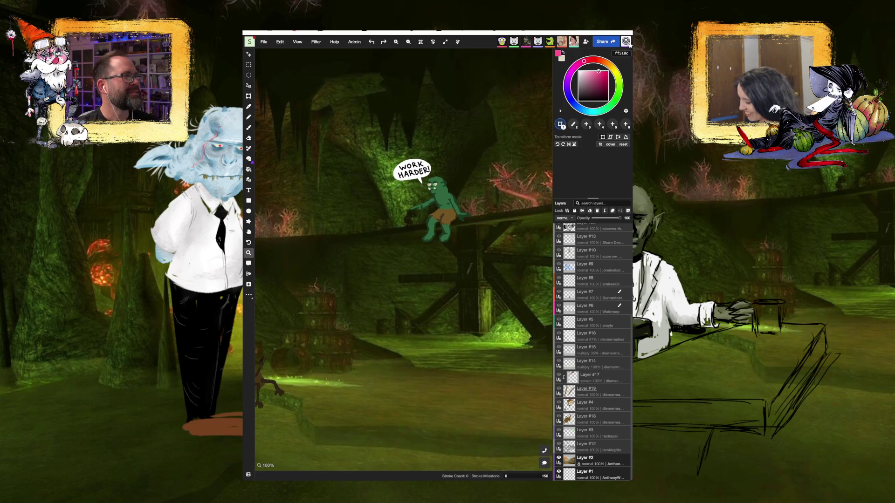
scroll(439, 190, up, 5)
scroll(443, 191, up, 2)
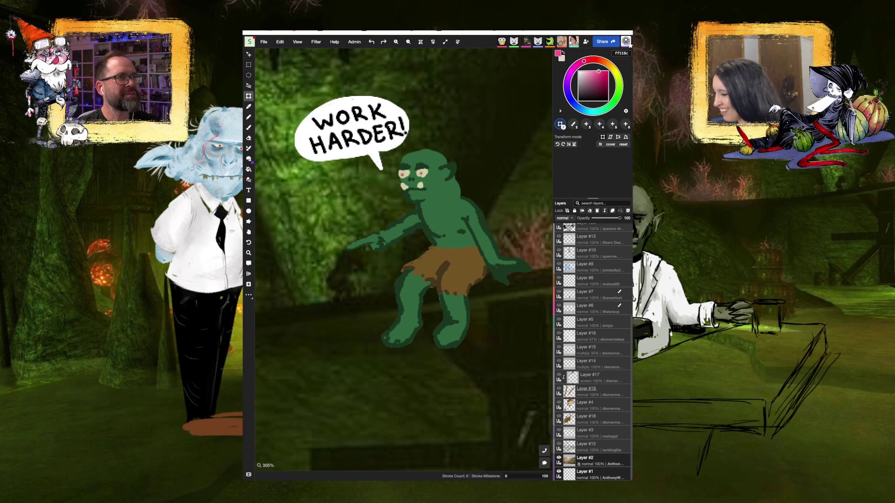
scroll(441, 191, down, 9)
scroll(441, 196, down, 5)
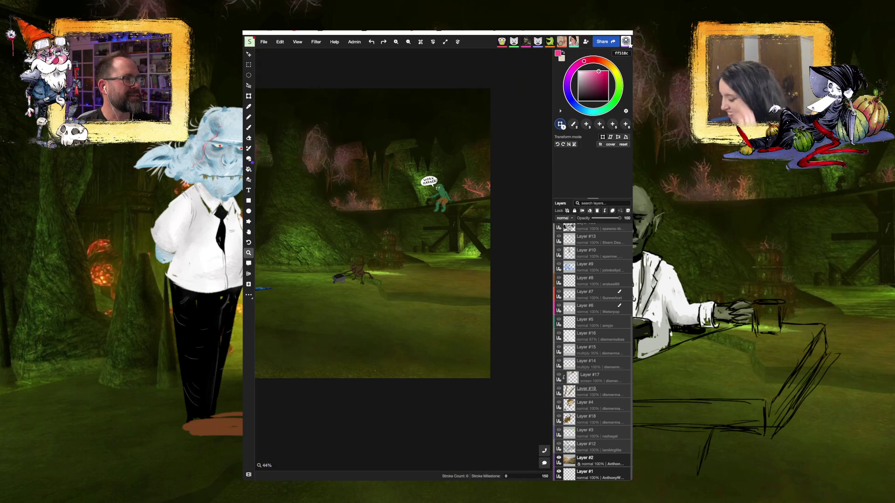
Commit the canvas transform, then switch the iPad from Magma to Discord.
key(ctrl+t)
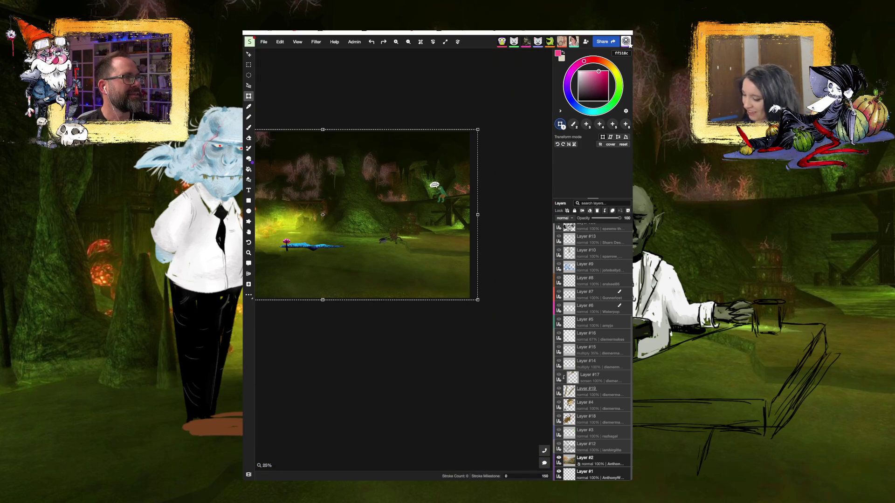
key(Return)
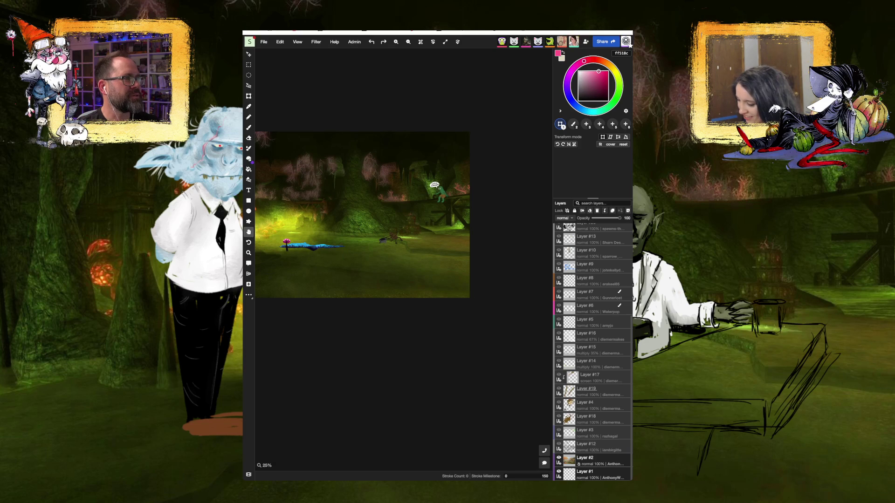
drag(326, 252, 343, 256)
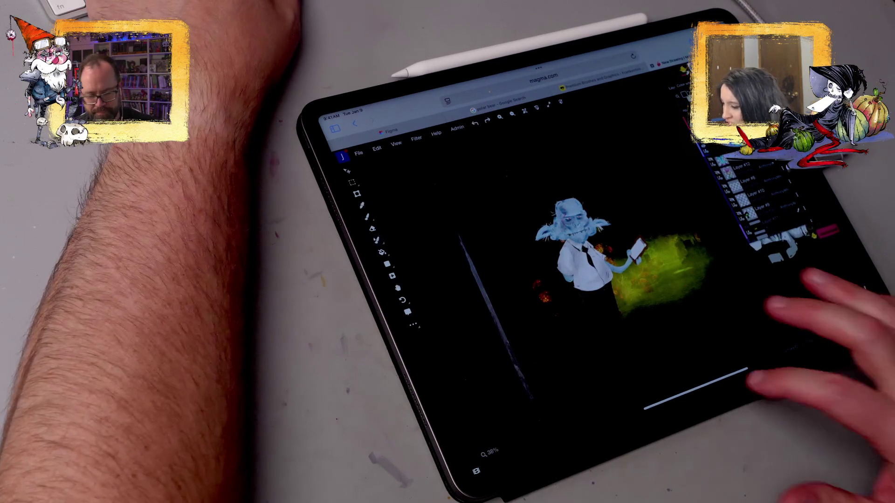
drag(699, 392, 709, 261)
click(770, 349)
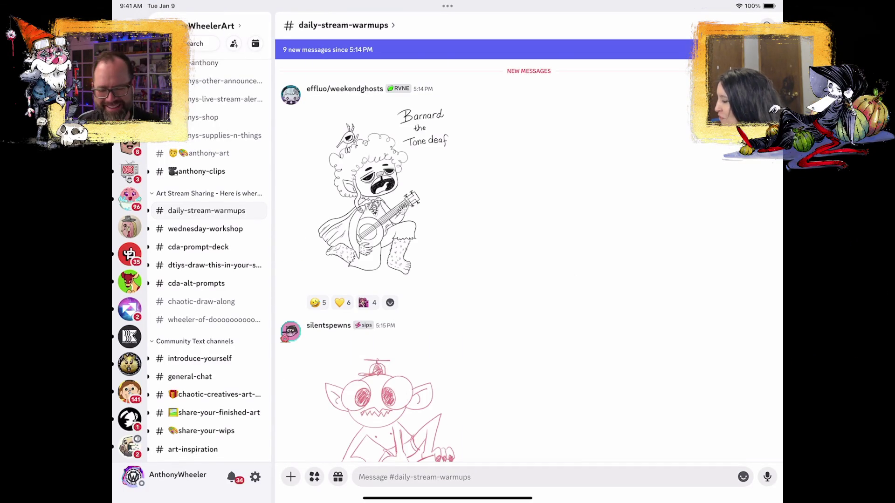
Open the 'Barnard the Tone deaf' banjo sketch full-screen.
scroll(530, 261, up, 5)
click(368, 373)
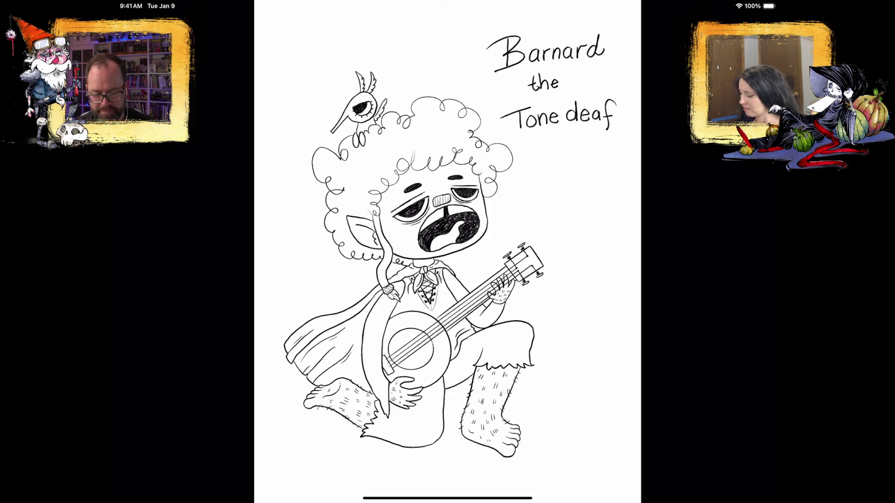
View the pink goblin sketch, then open the 'My Preciousssssss!!!' coffee-pot drawing full-screen.
key(Escape)
scroll(528, 261, down, 7)
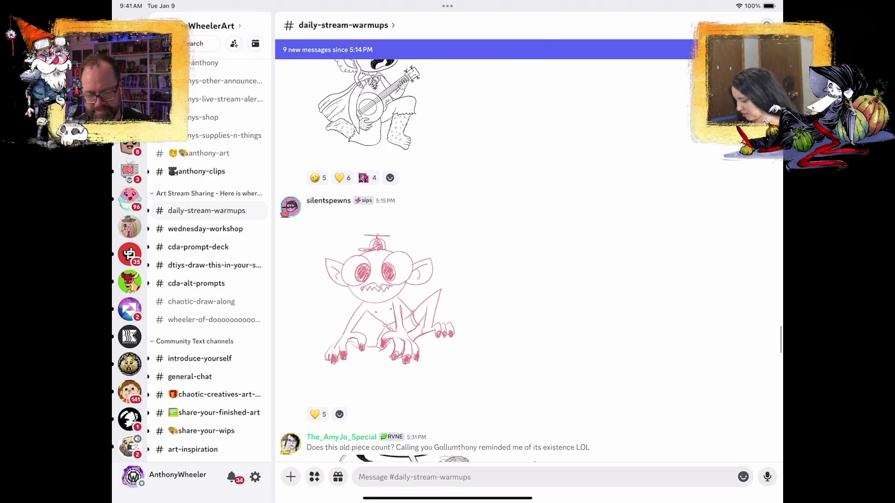
click(390, 298)
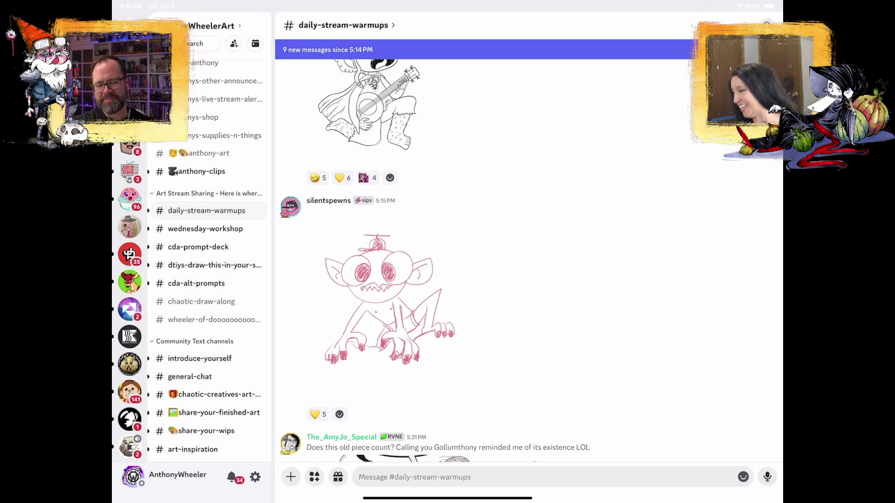
scroll(527, 261, down, 5)
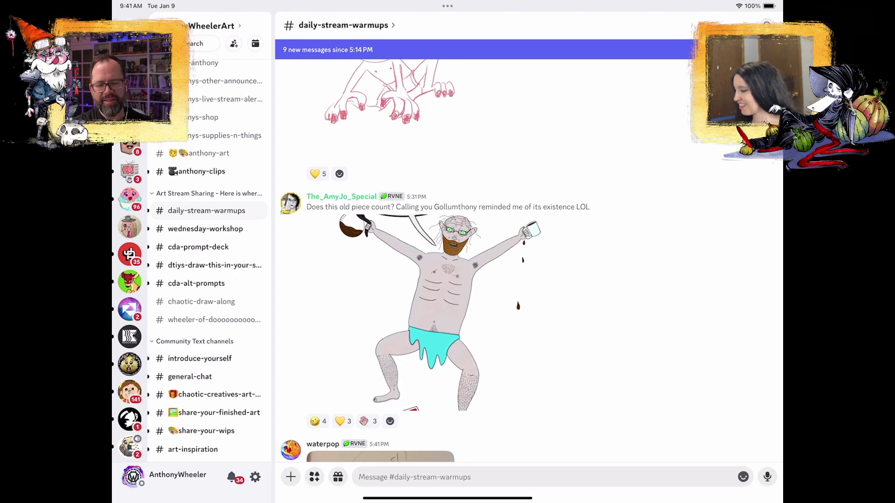
click(438, 312)
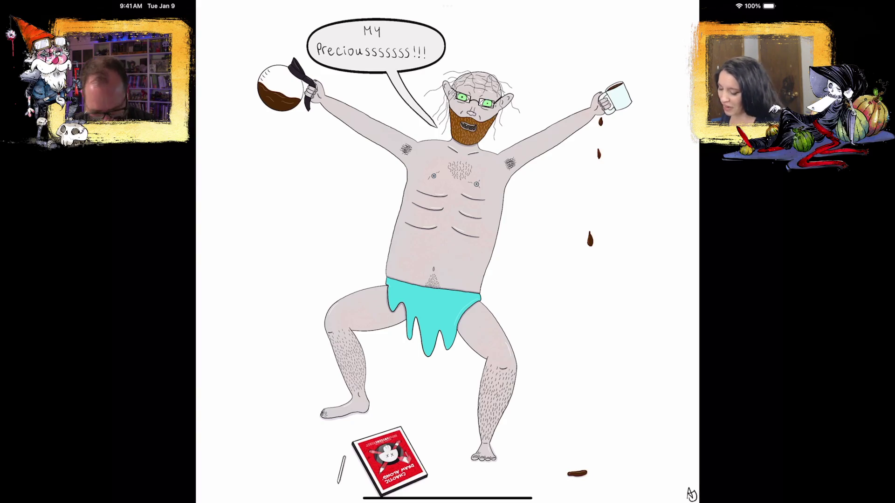
Close the full-size coffee-pot drawing to return to the channel feed.
key(Escape)
Scroll down and open the LAGDUF pencil office sketch full-screen.
scroll(531, 261, down, 5)
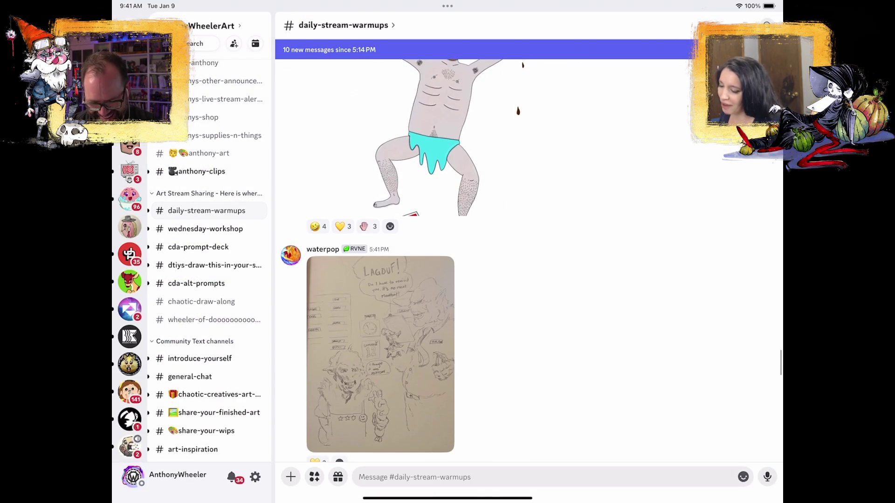
click(380, 354)
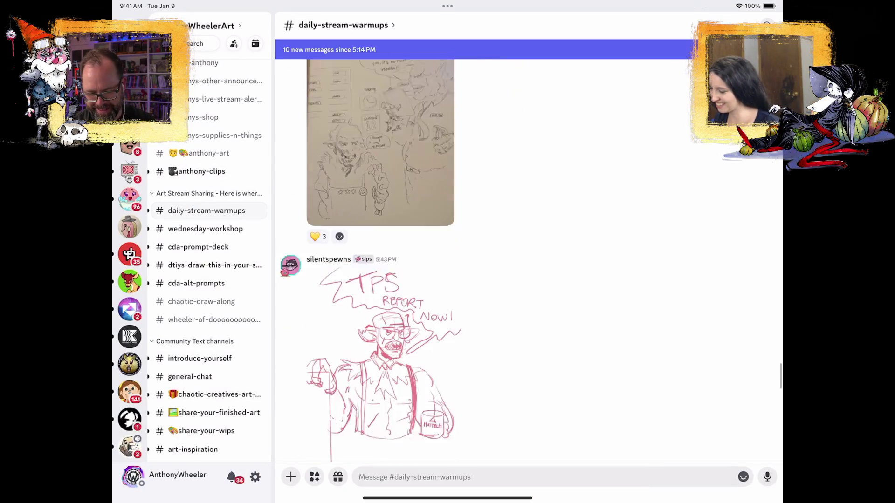
Close the pencil sketch and enlarge the Sparkle Overalls painting.
scroll(527, 256, down, 2)
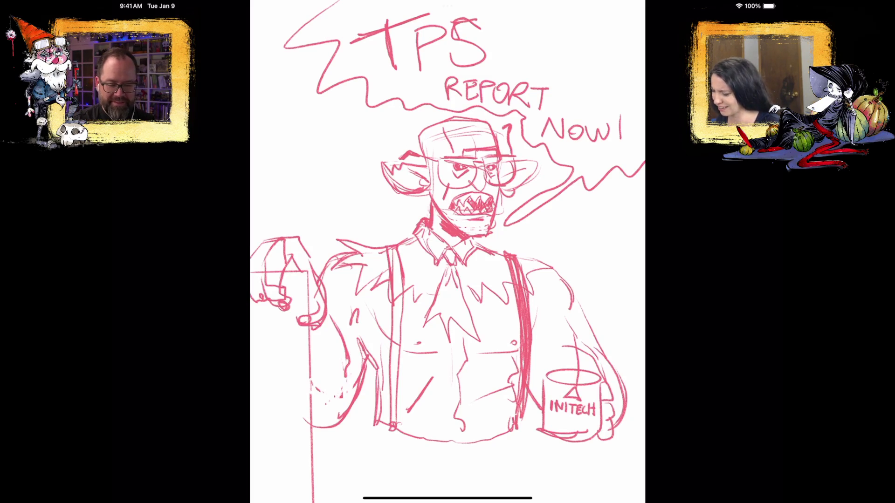
drag(448, 233, 448, 326)
scroll(396, 262, down, 5)
click(395, 297)
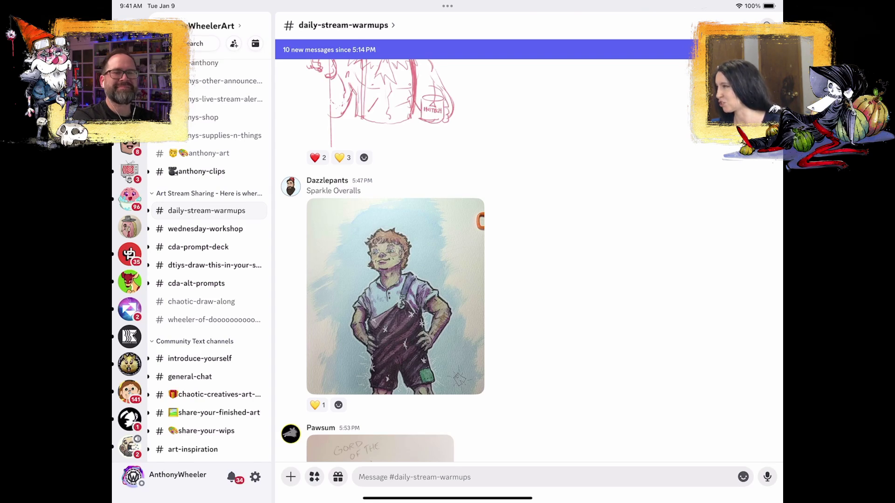
View the TPS REPORT sketch full-size, then return to the Sparkle Overalls post.
scroll(529, 262, up, 5)
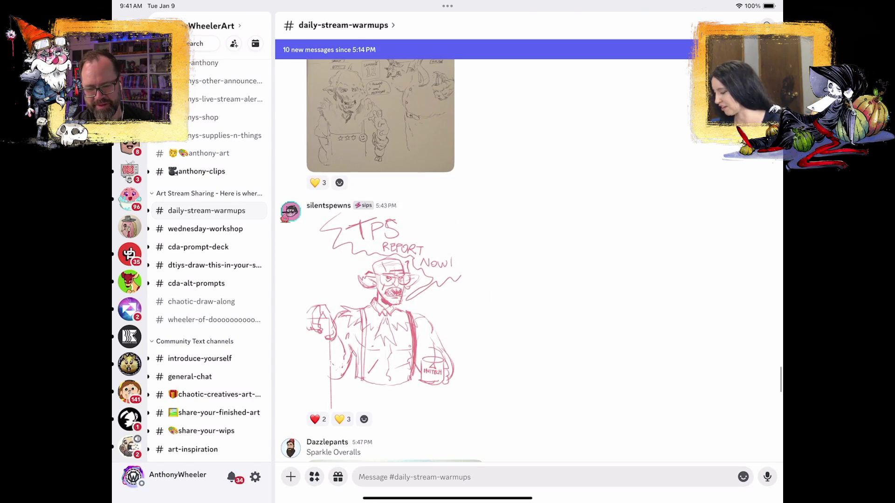
click(382, 303)
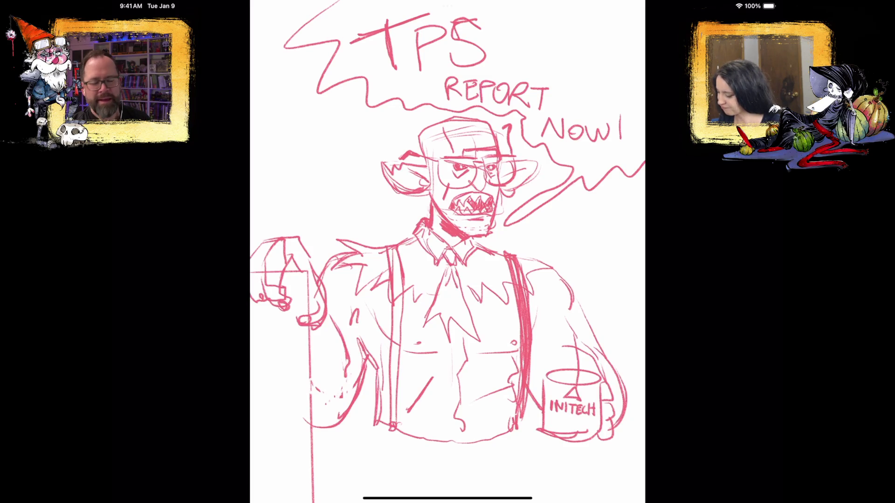
drag(447, 252, 448, 289)
scroll(529, 261, down, 5)
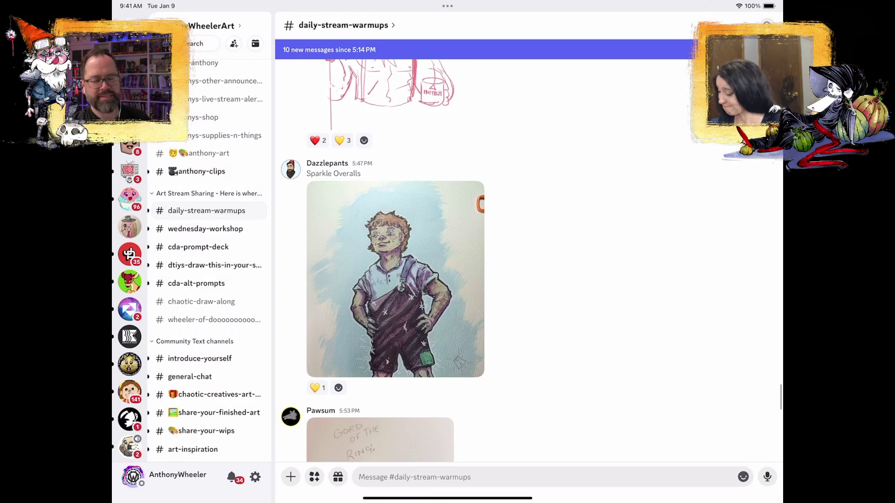
Enlarge Sparkle Overalls again, then view the tusked 'STU' clipboard orc sketch and close it.
click(396, 279)
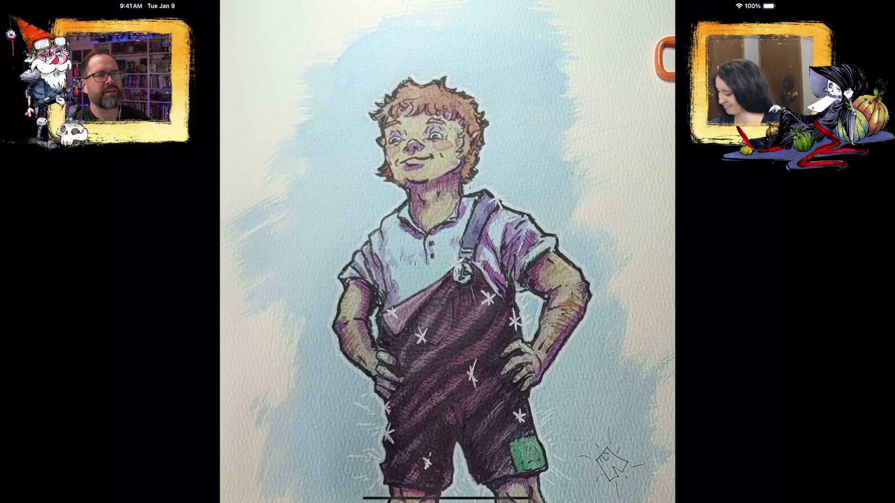
drag(448, 252, 448, 289)
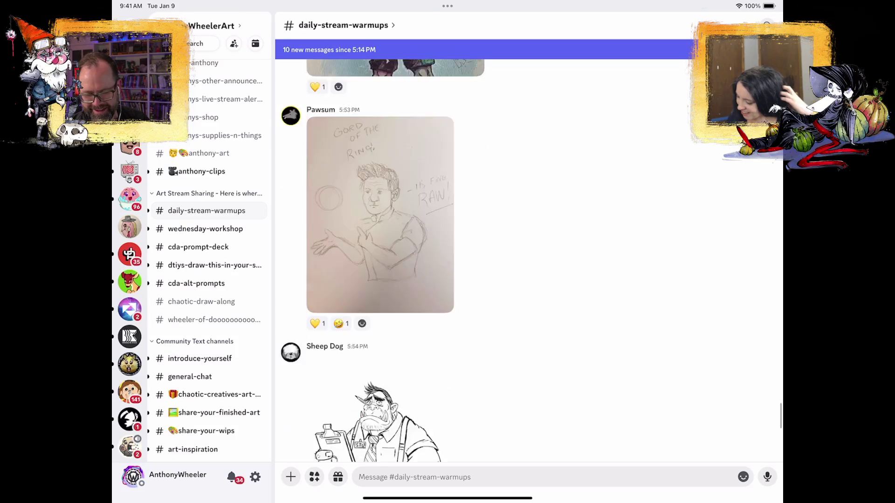
scroll(537, 454, down, 4)
click(377, 285)
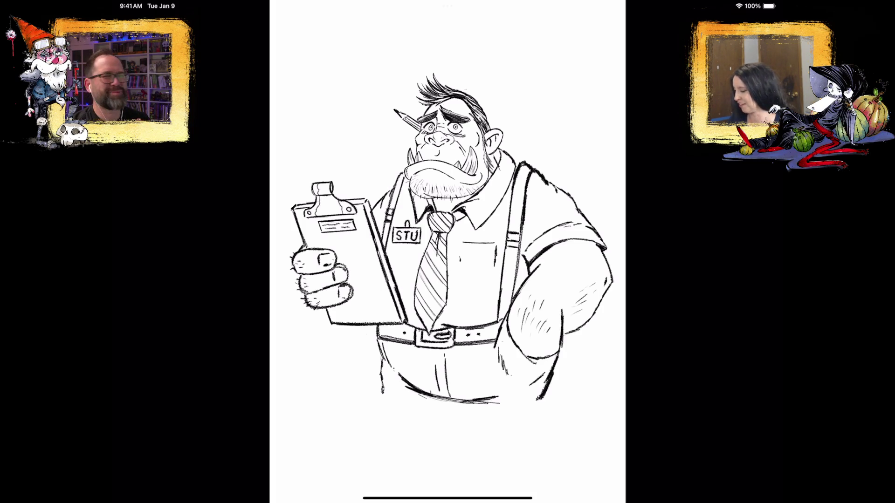
key(Escape)
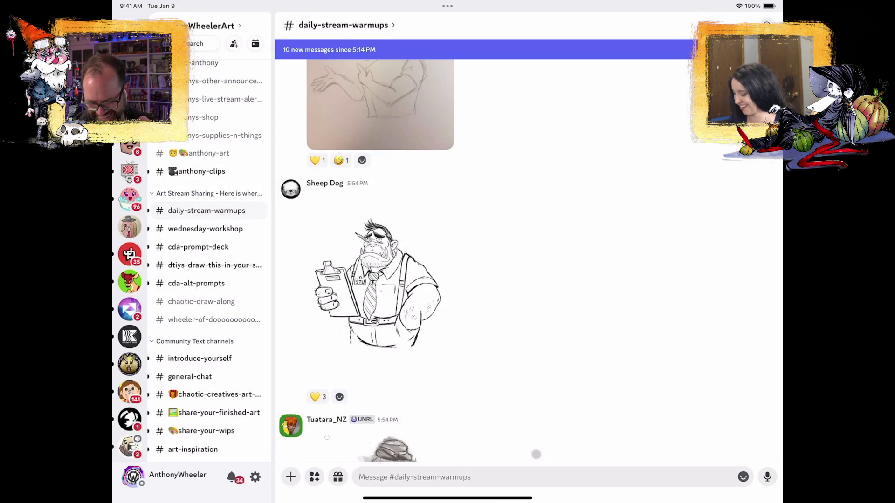
Open the carrot-carrying character drawing full-screen and zoom in to examine its tail.
scroll(530, 261, down, 3)
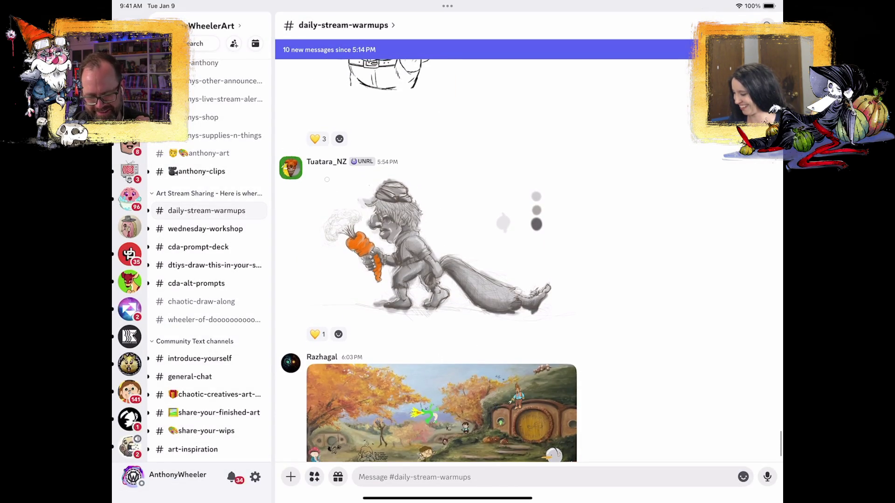
click(327, 179)
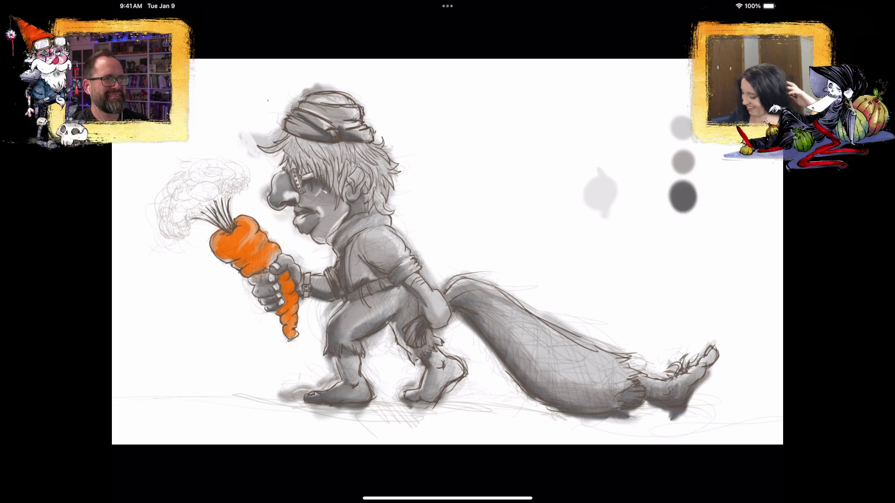
scroll(513, 327, up, 5)
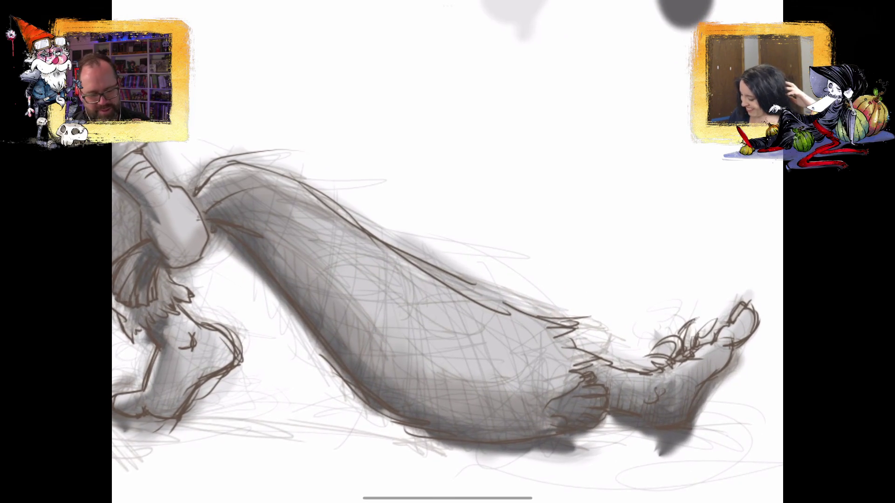
Scroll down the feed and view the autumn Hobbiton scene image full-screen.
scroll(448, 280, down, 5)
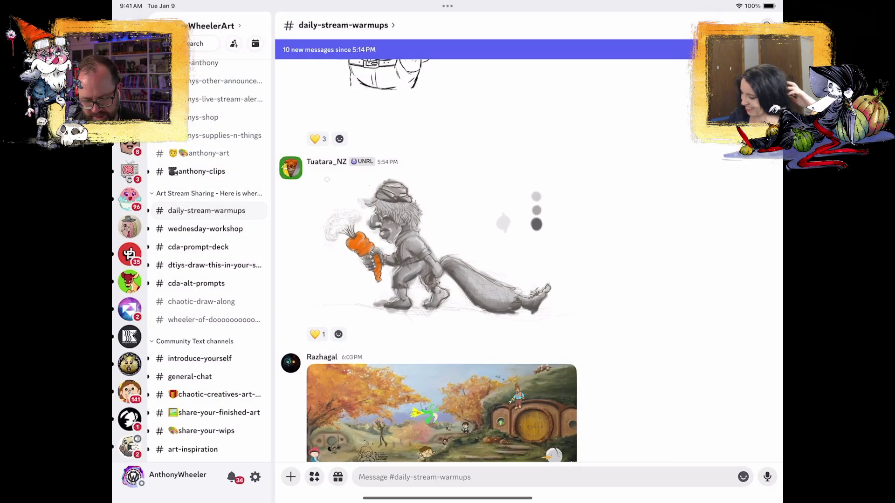
scroll(530, 280, down, 2)
click(442, 362)
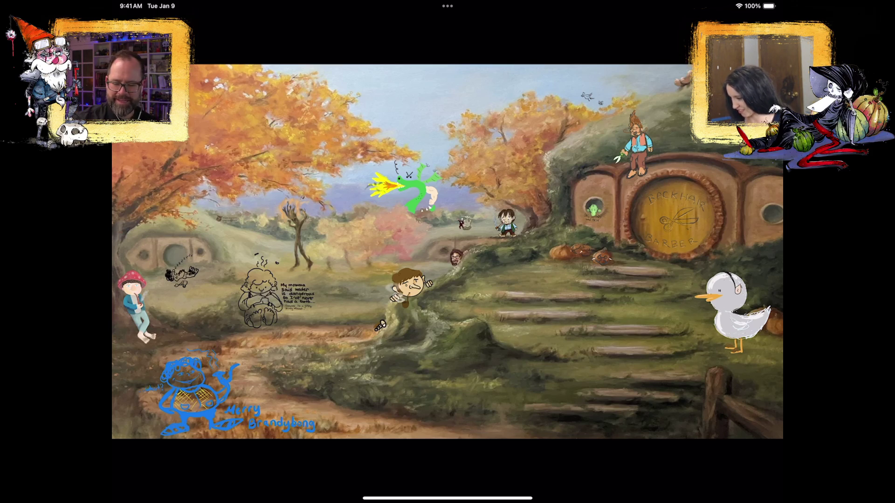
Close the full-screen Hobbiton canvas and go back to the home screen.
key(Escape)
key(super+h)
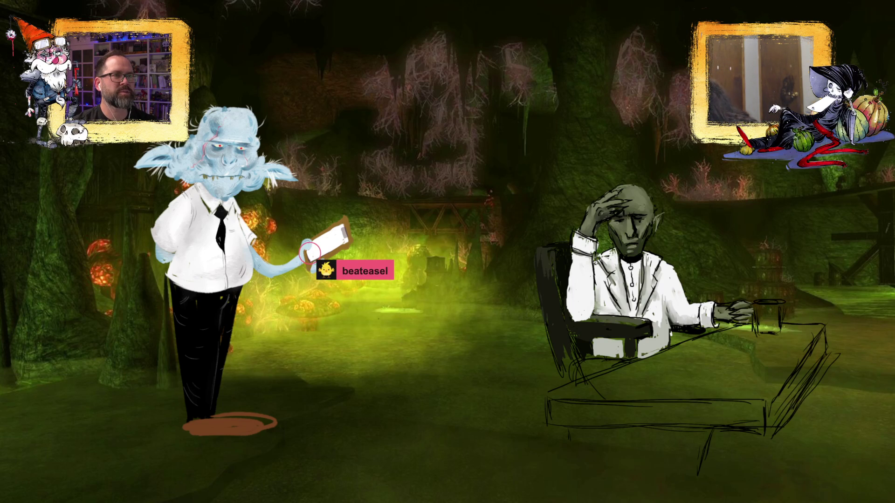
drag(334, 252, 500, 332)
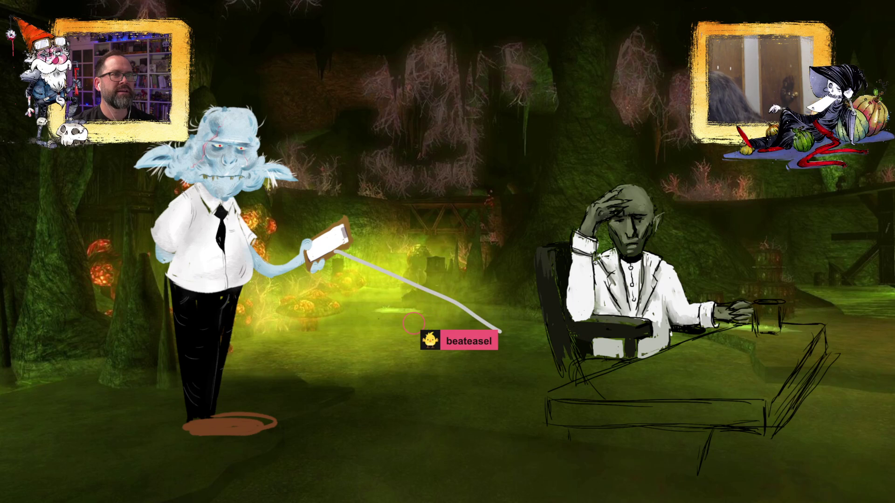